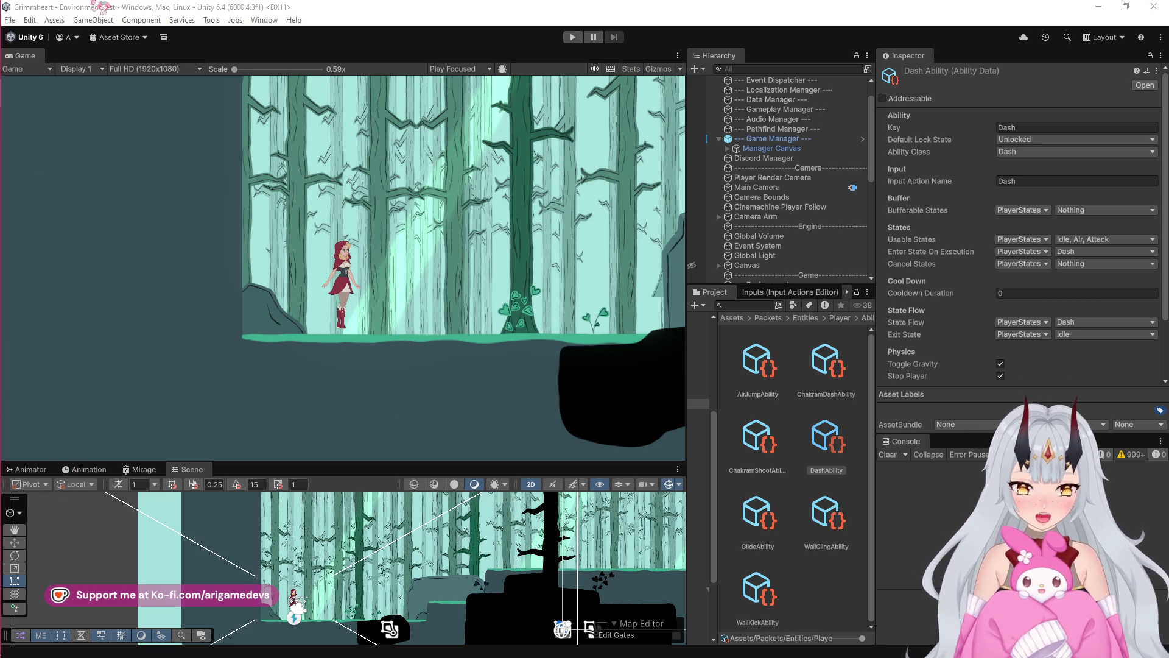
Inspect the DashAbility asset, whose key, ability class and input action are all 'Dash'
mouse_move(10, 235)
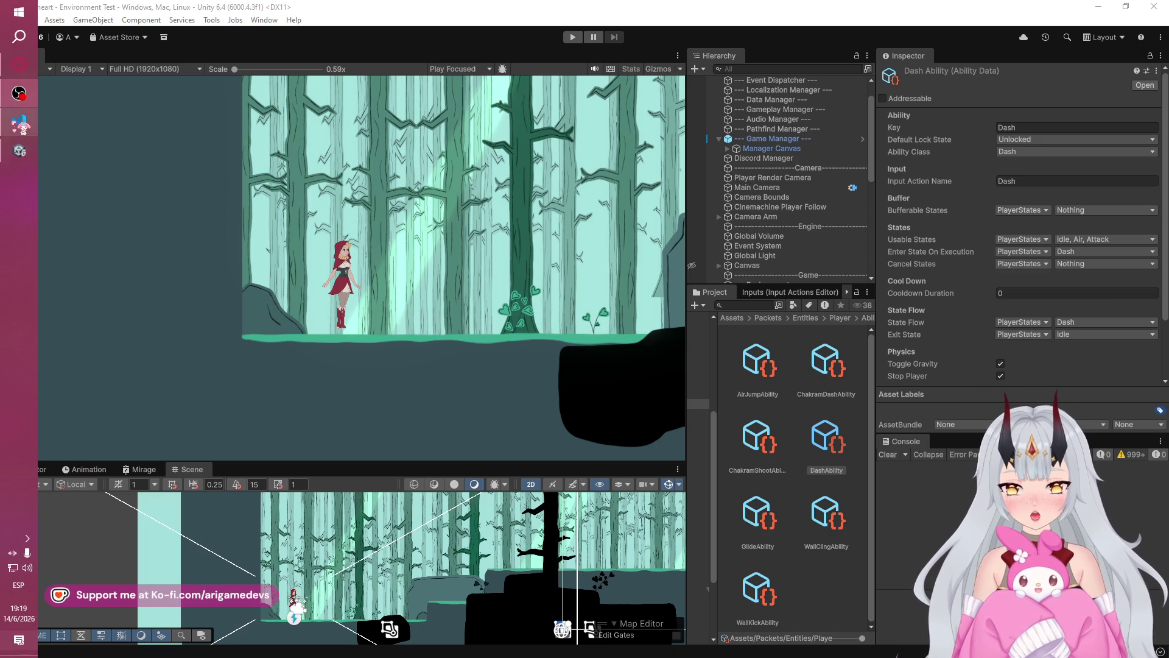
Switch between Dash.cs in Visual Studio Code and the Unity editor
left_click(16, 121)
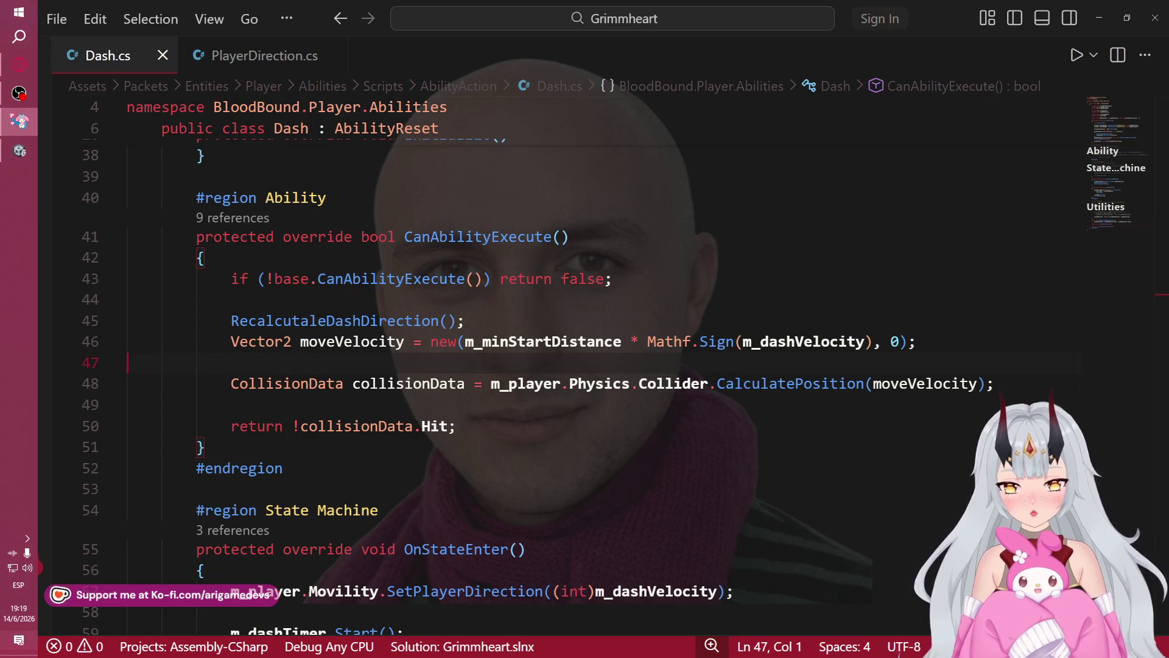
left_click(12, 129)
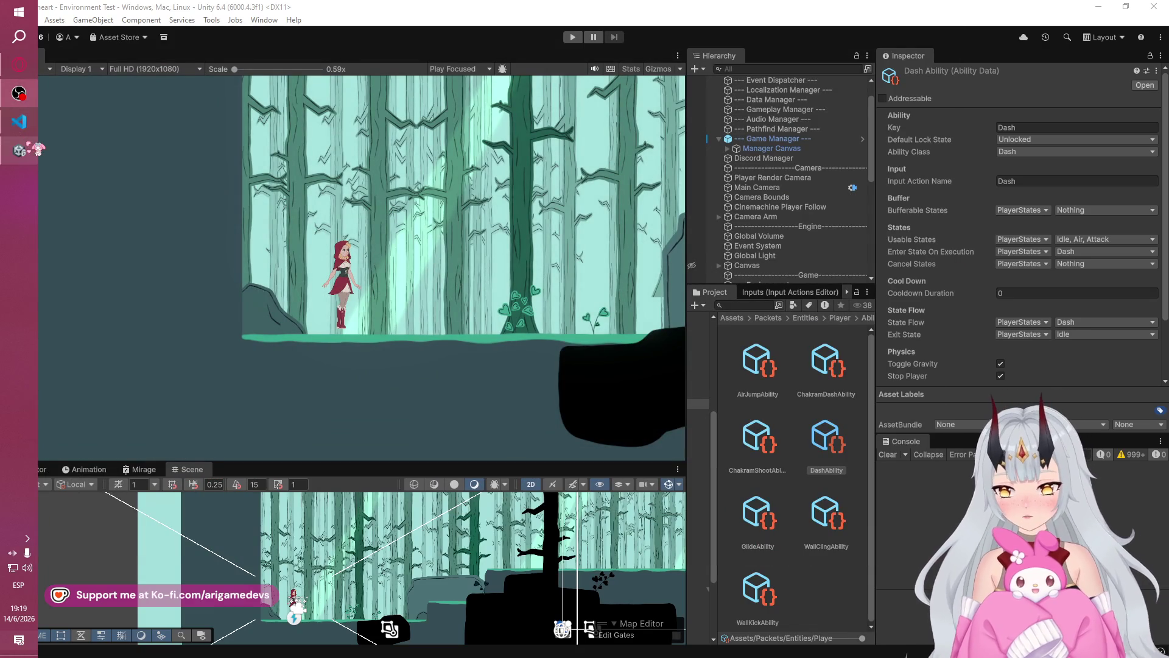
left_click(19, 124)
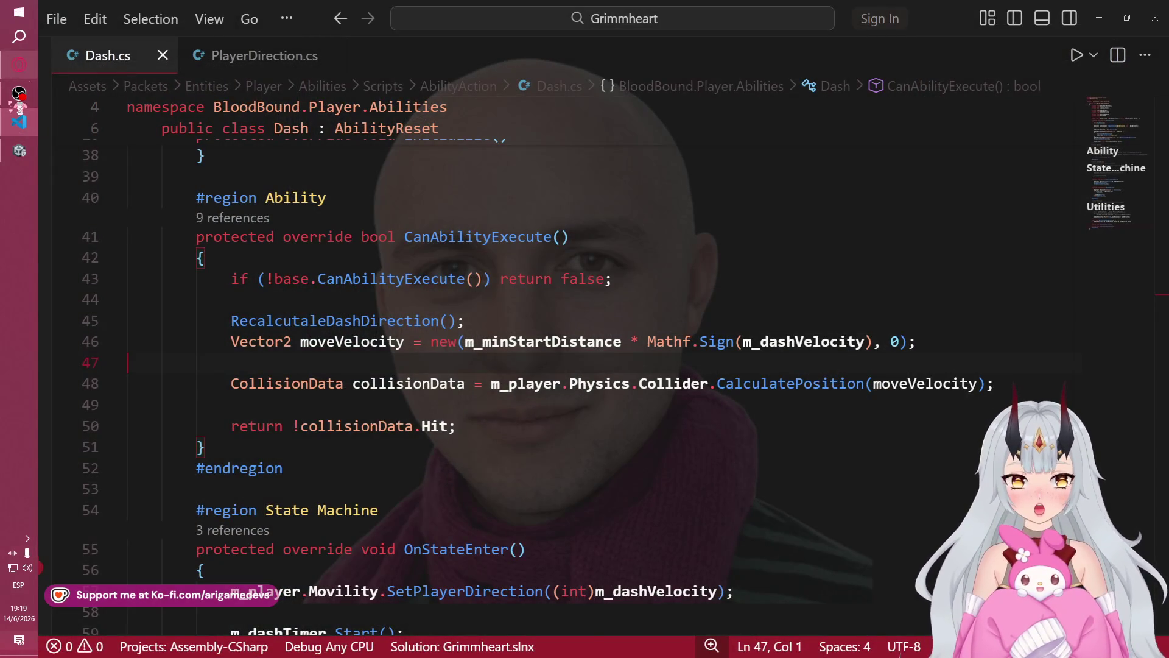
left_click(18, 122)
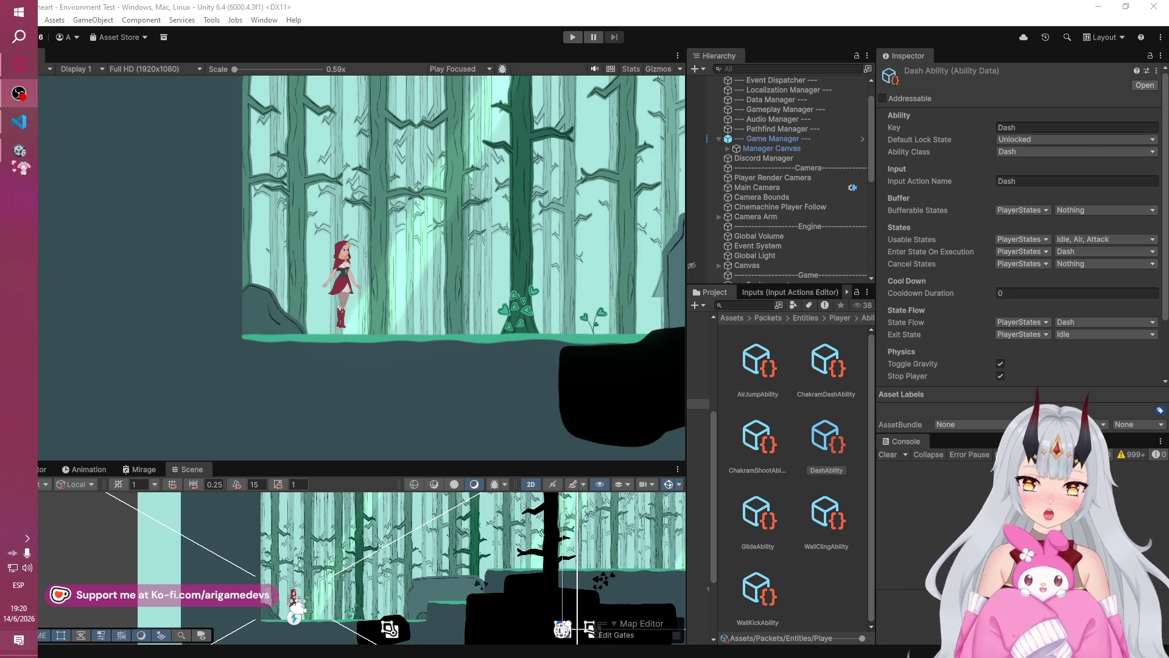
Review the CanAbilityExecute collision check in Dash.cs, then return to Unity
left_click(18, 124)
scroll(559, 495, "up", 3)
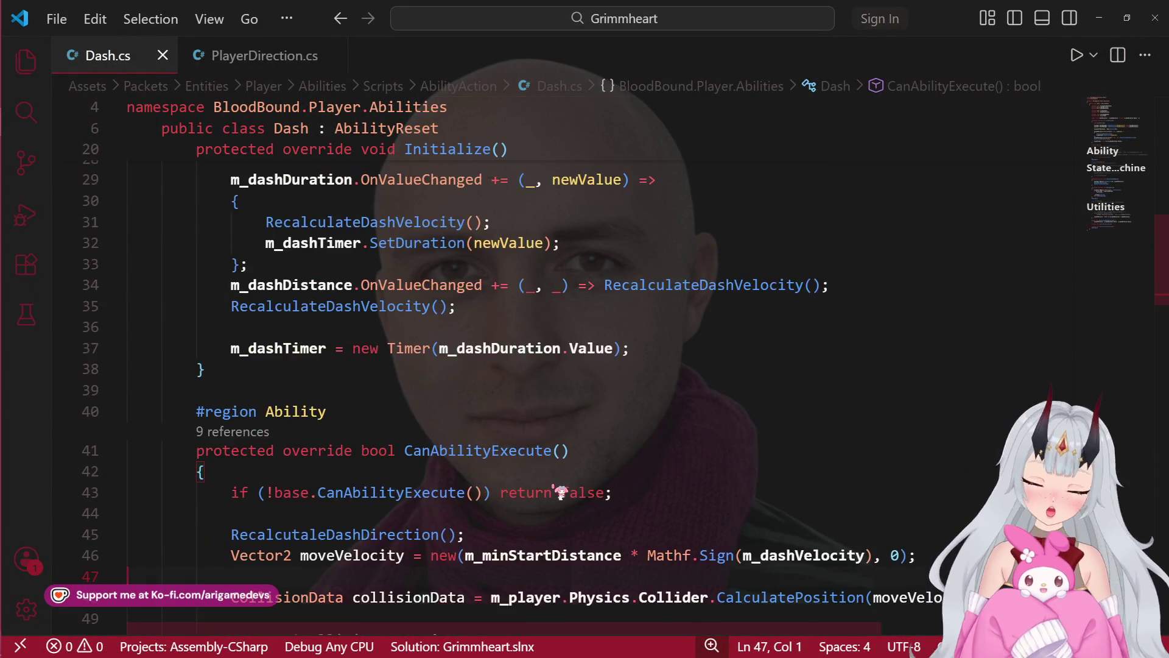
scroll(558, 494, "down", 5)
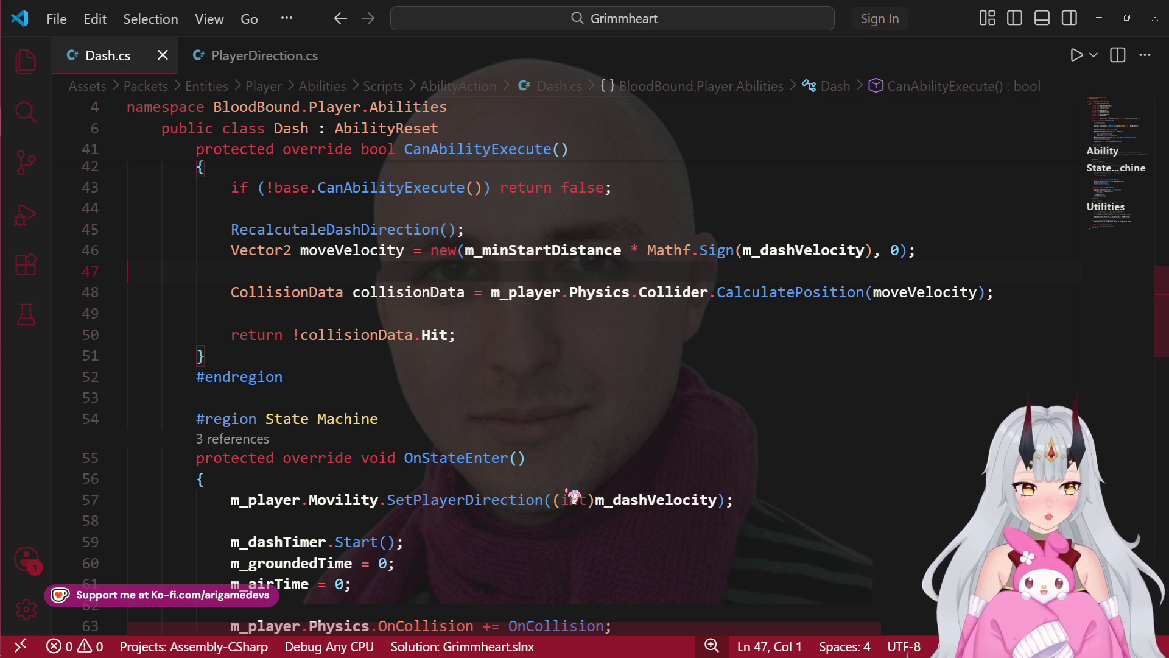
mouse_move(7, 299)
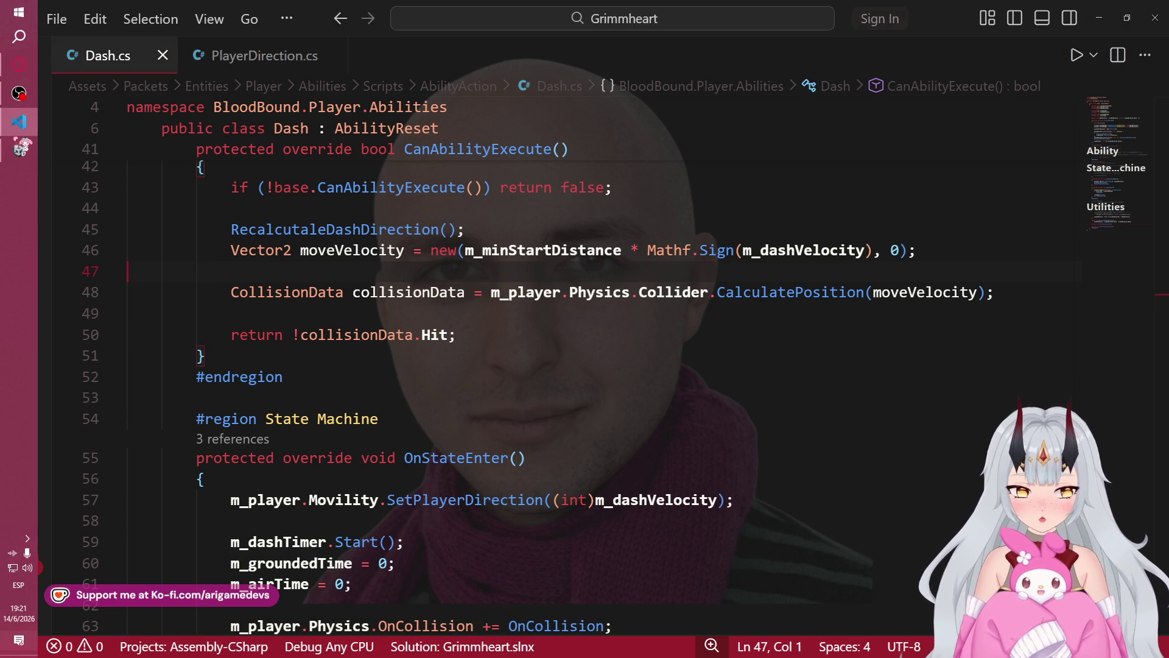
left_click(20, 149)
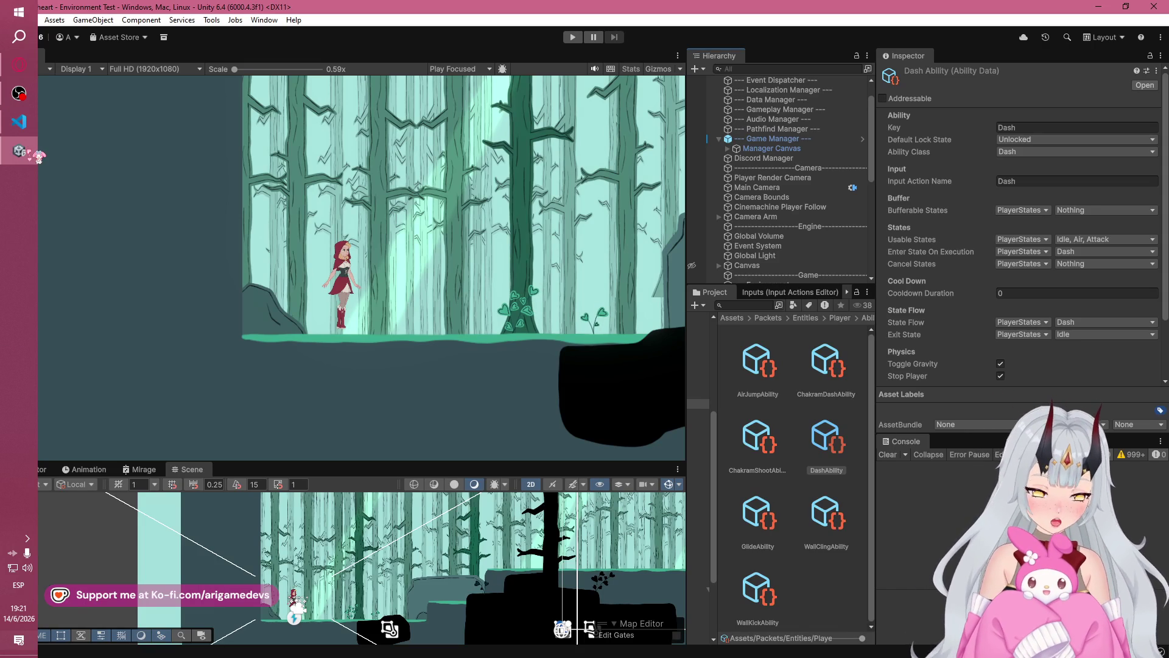